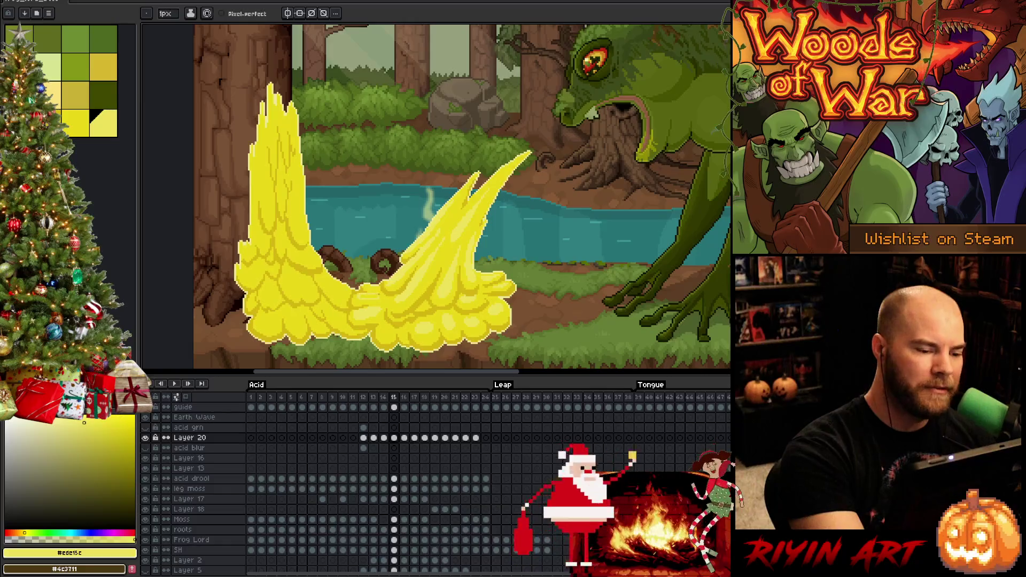
# - Compare the splash yellows, then draw light-yellow #ede15c streaks down the left acid column
pyautogui.press('g')
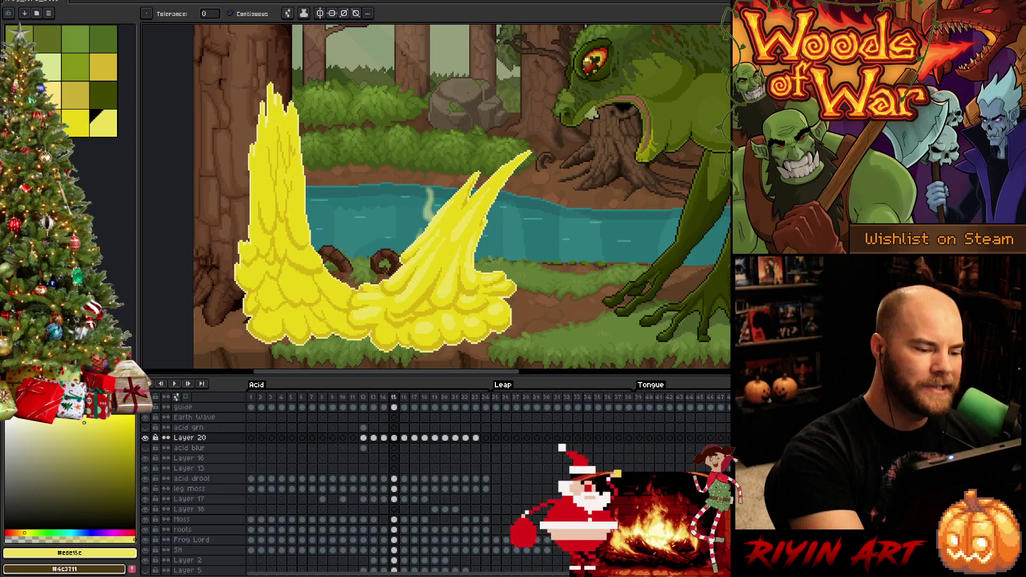
pyautogui.press('b')
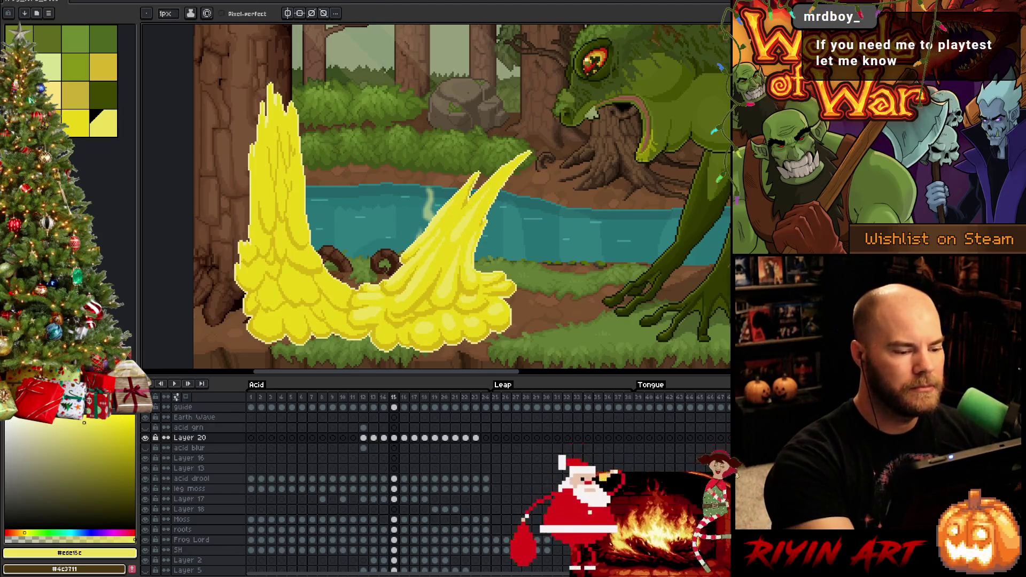
pyautogui.keyDown('alt'); pyautogui.click(300, 278); pyautogui.keyUp('alt')
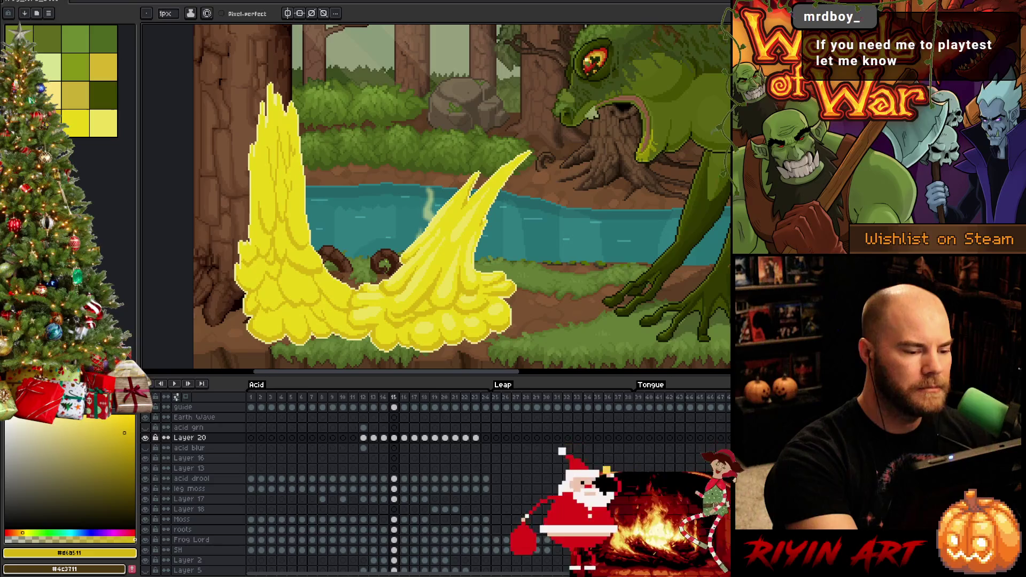
pyautogui.keyDown('alt'); pyautogui.click(374, 278); pyautogui.keyUp('alt')
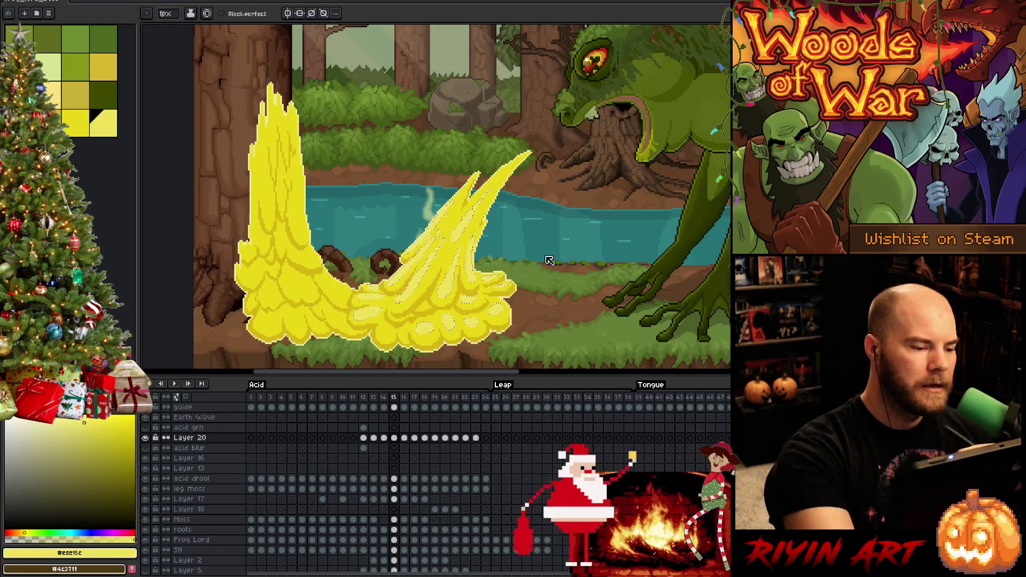
pyautogui.moveTo(278, 128); pyautogui.dragTo(279, 171)
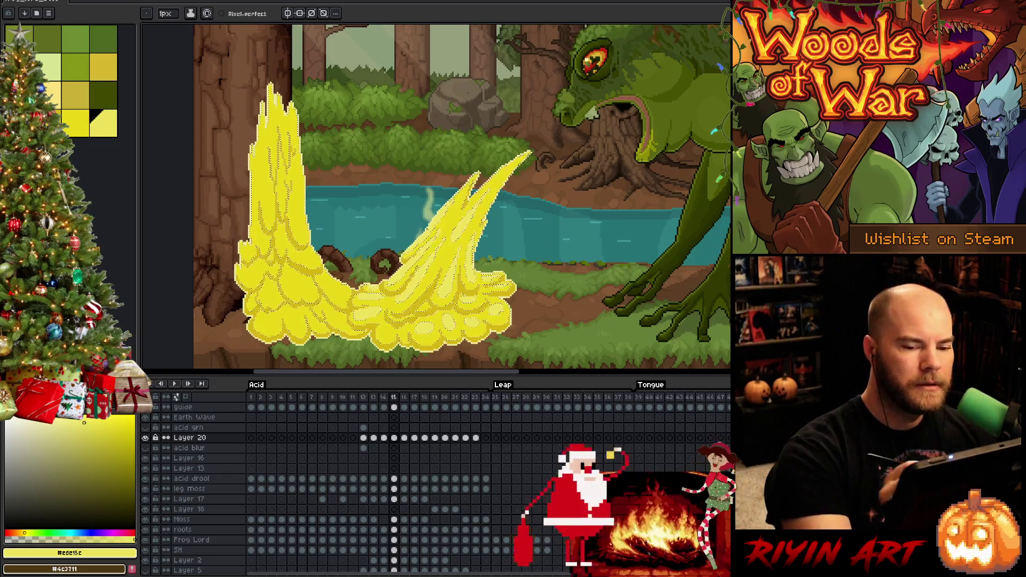
pyautogui.moveTo(276, 125); pyautogui.dragTo(278, 170)
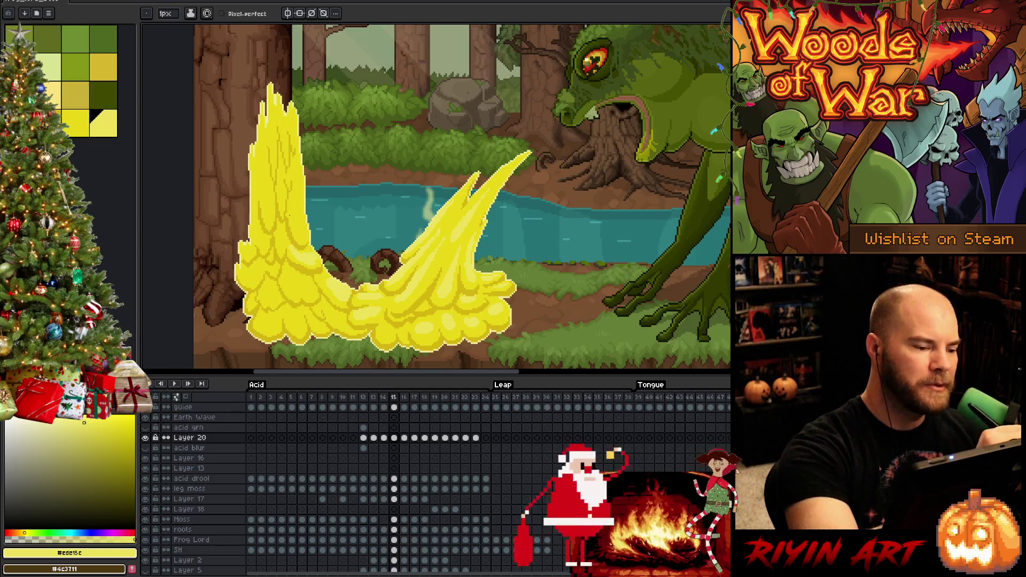
# - Alternate between the mid yellow and light yellow palette swatches while refining the column
pyautogui.click(75, 123)
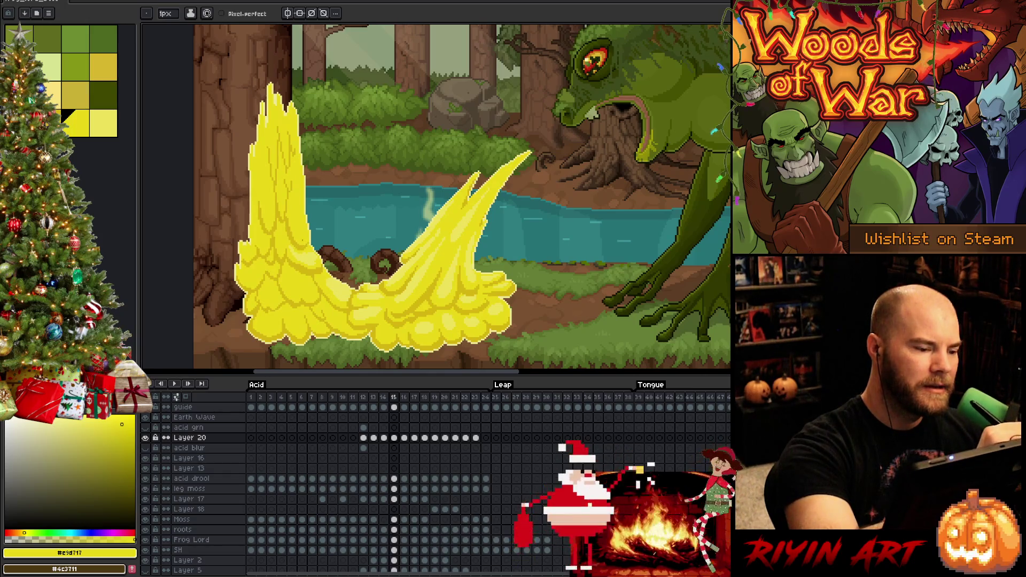
pyautogui.click(103, 123)
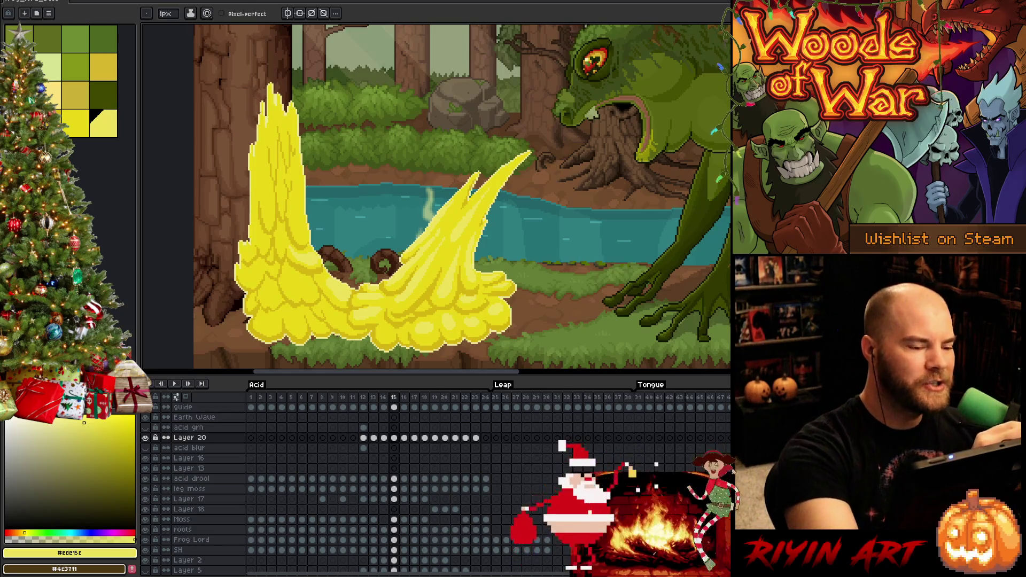
pyautogui.click(74, 123)
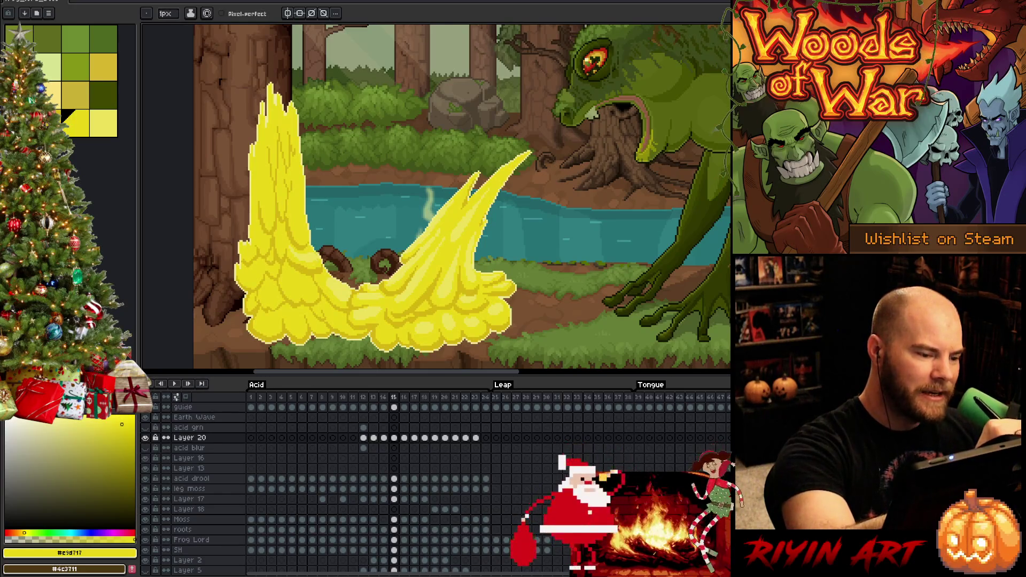
pyautogui.click(103, 123)
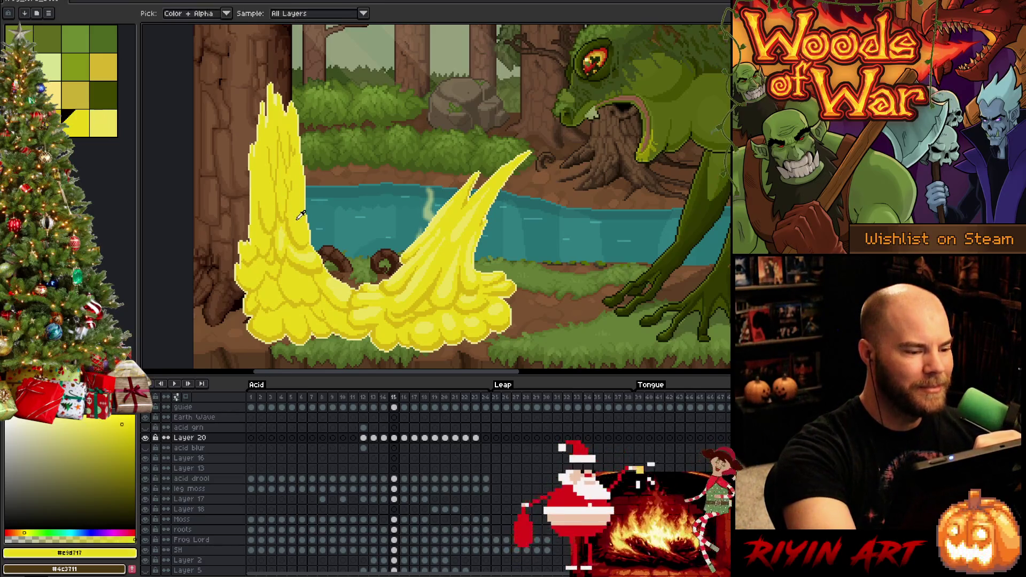
pyautogui.click(74, 123)
pyautogui.click(103, 123)
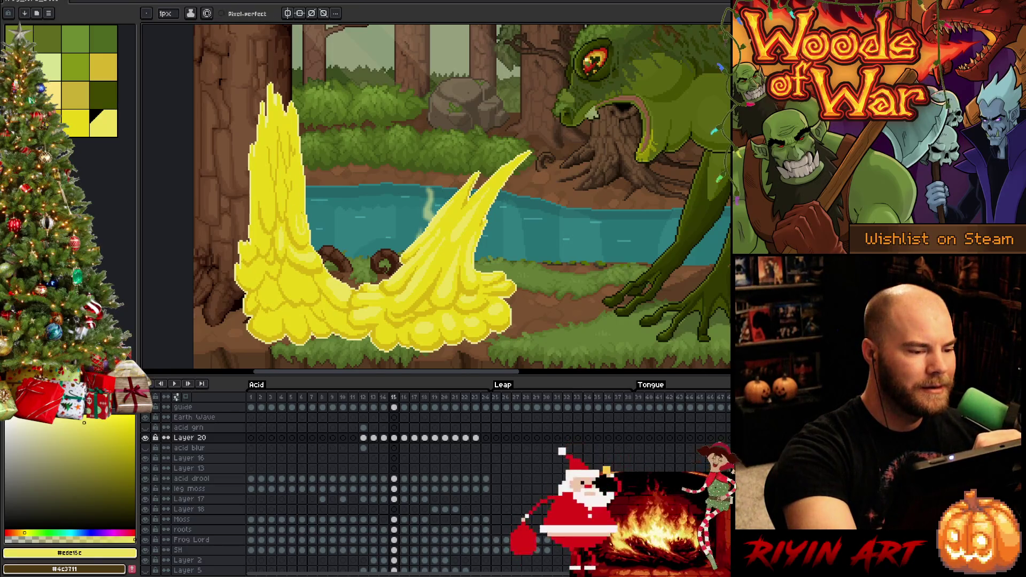
pyautogui.press('g')
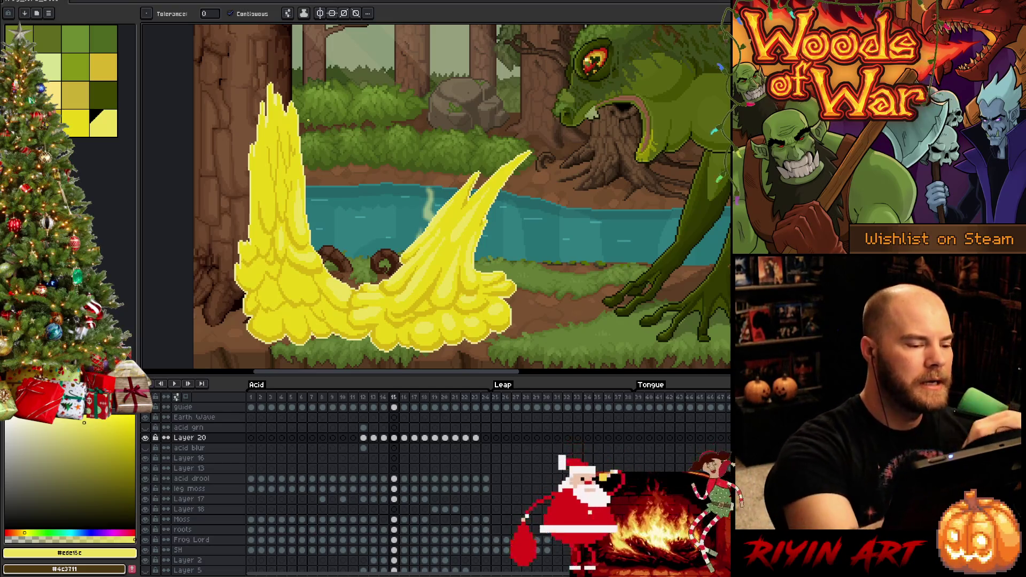
pyautogui.press('b')
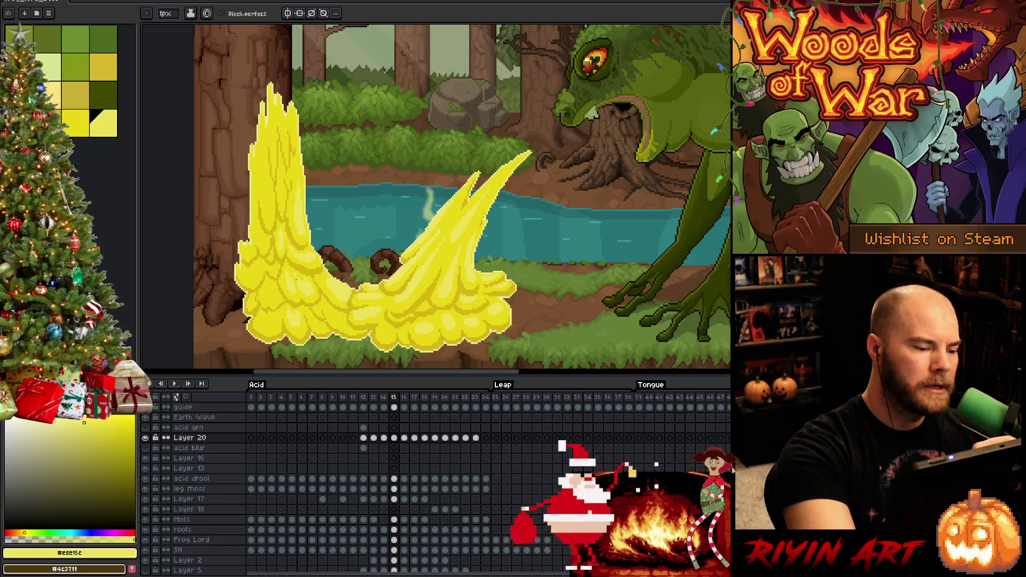
pyautogui.press('[')
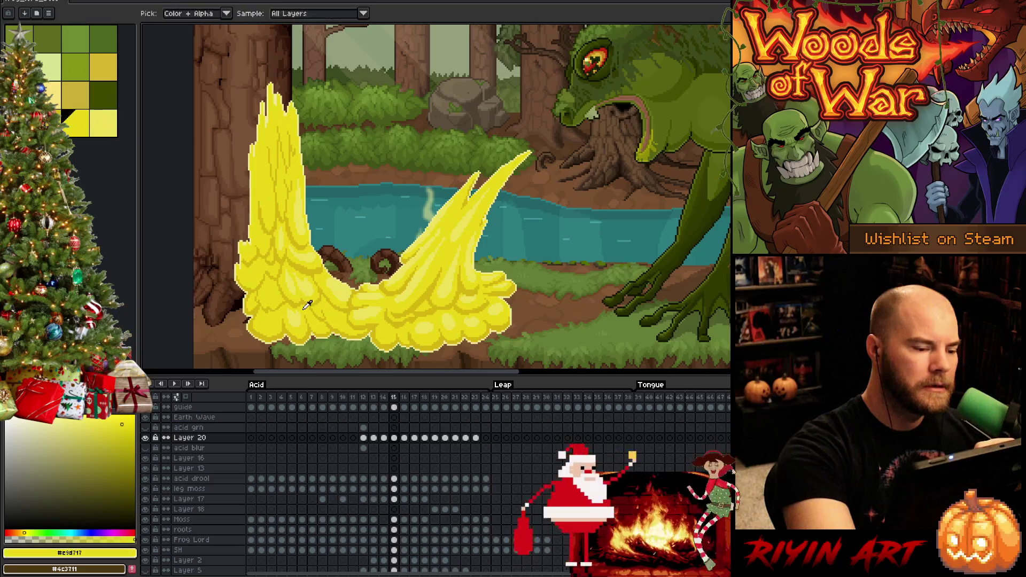
pyautogui.press(']')
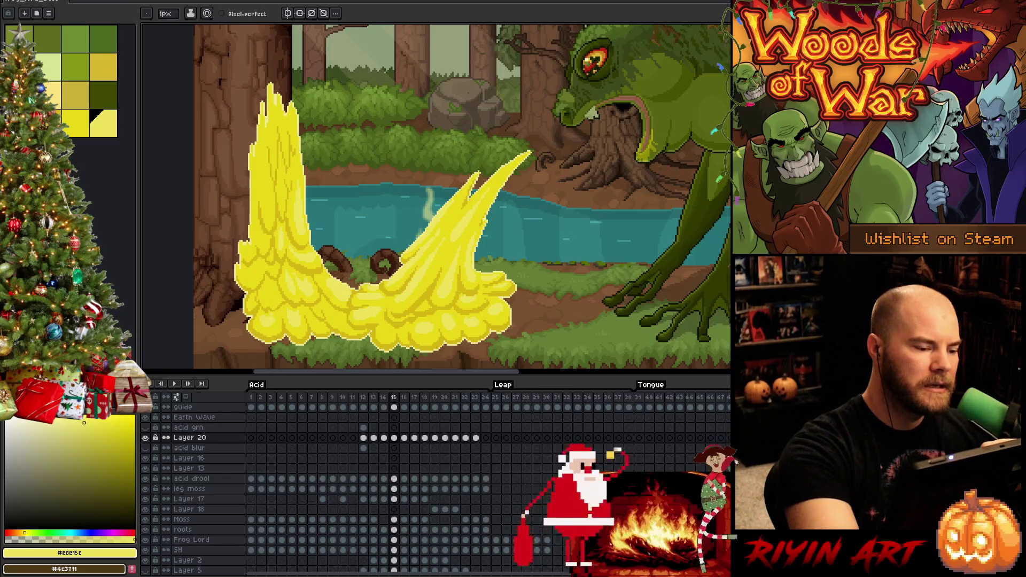
pyautogui.click(75, 122)
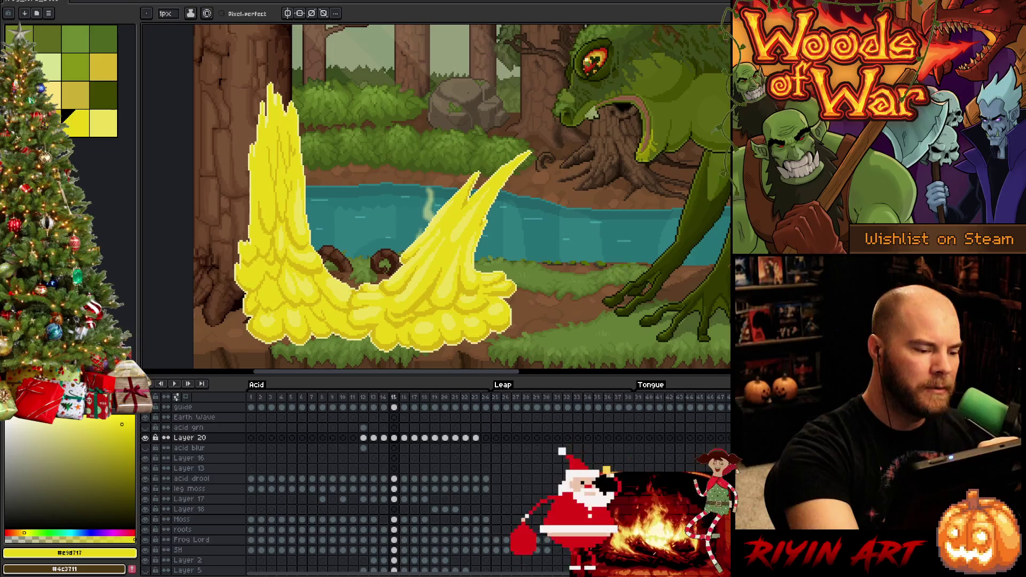
pyautogui.click(104, 122)
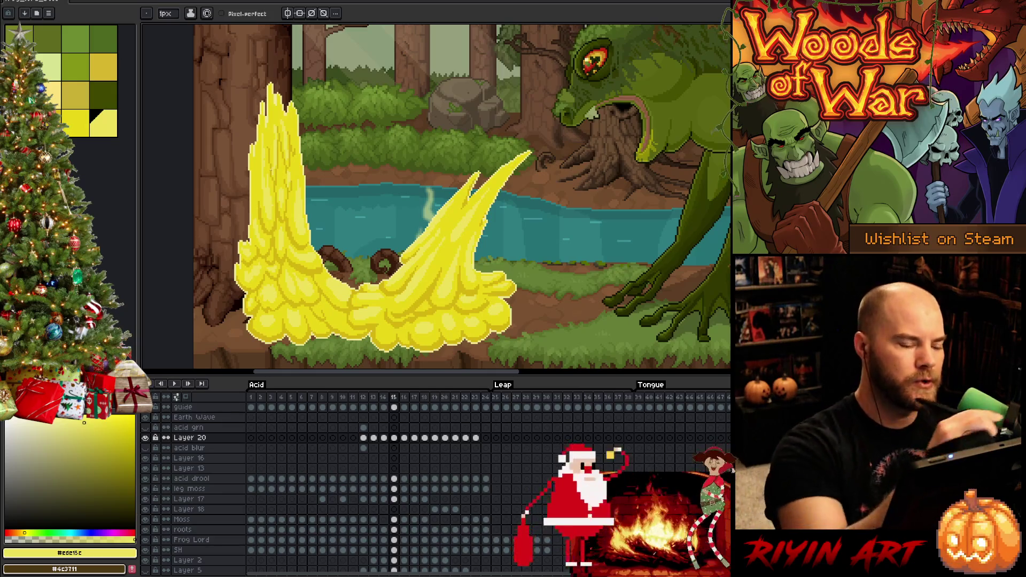
# - Sample the pale yellow from the splash and return to the pencil, leaving canvas size unchanged
pyautogui.scroll(2, 349, 279)
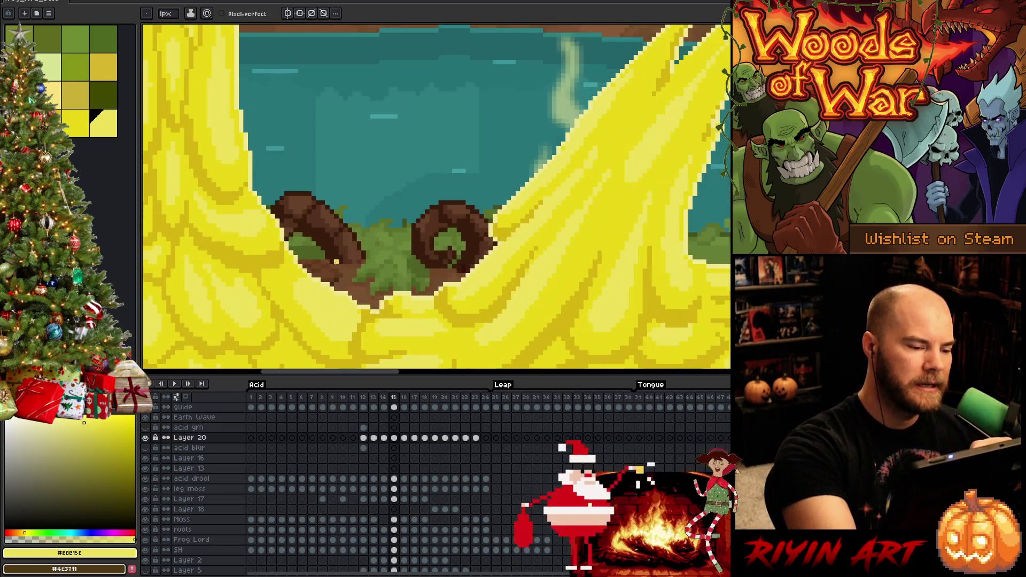
pyautogui.keyDown('alt'); pyautogui.click(345, 289); pyautogui.keyUp('alt')
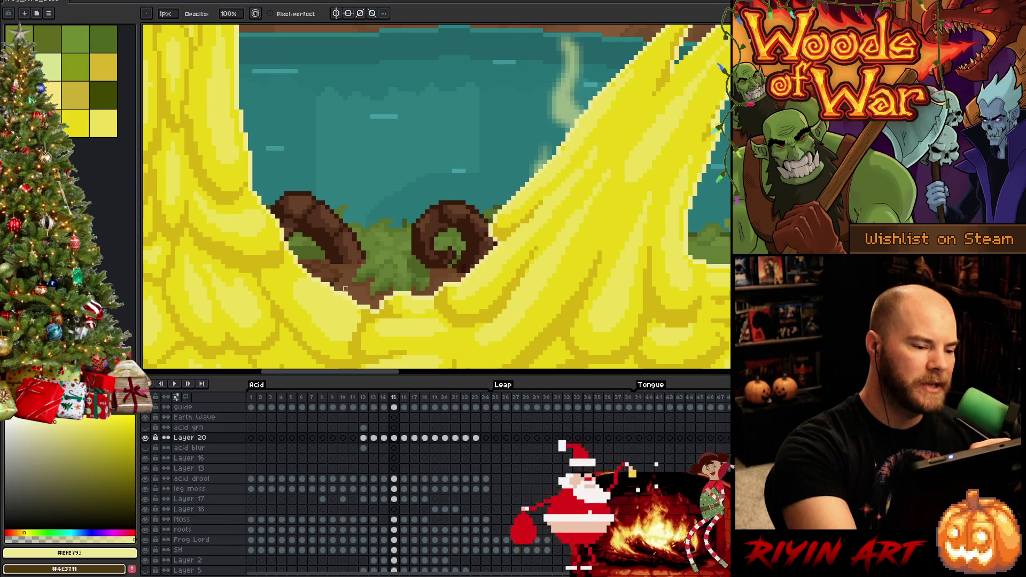
pyautogui.hotkey('ctrl', 'alt', 'c')
pyautogui.click(343, 201)
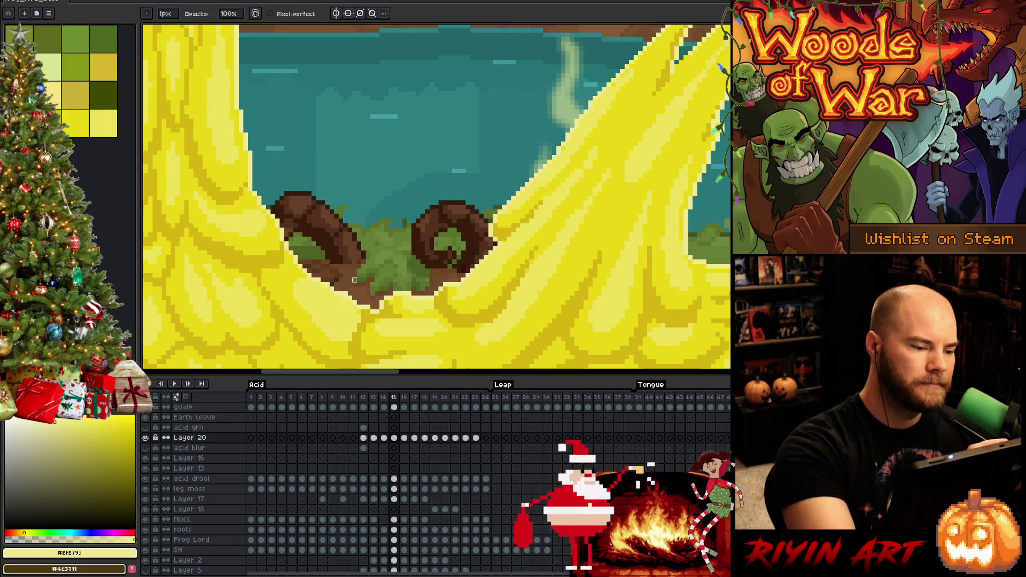
pyautogui.press('b')
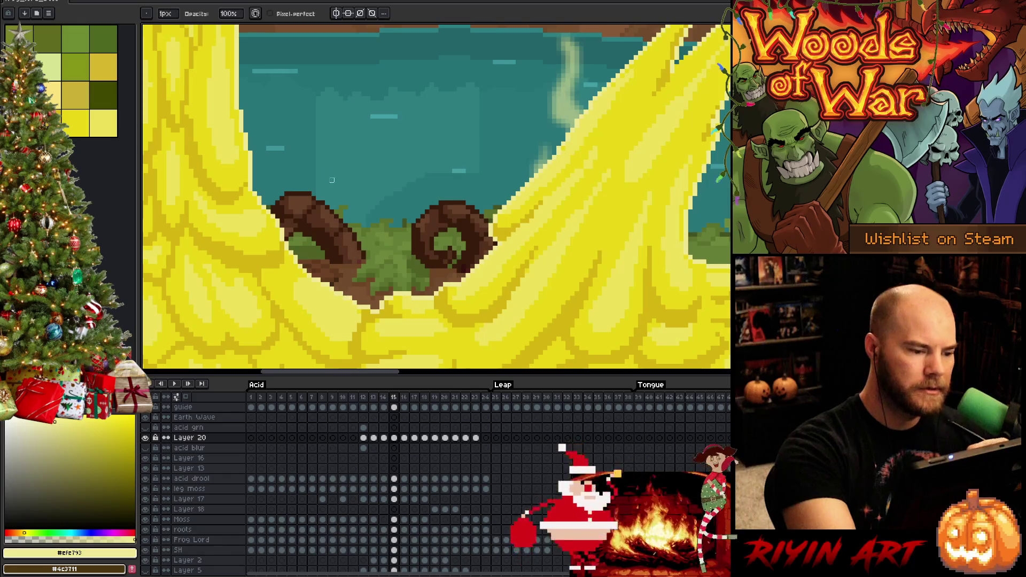
# - Try the eraser against the pencil, then pick up the mid yellow for shading strokes
pyautogui.press('e')
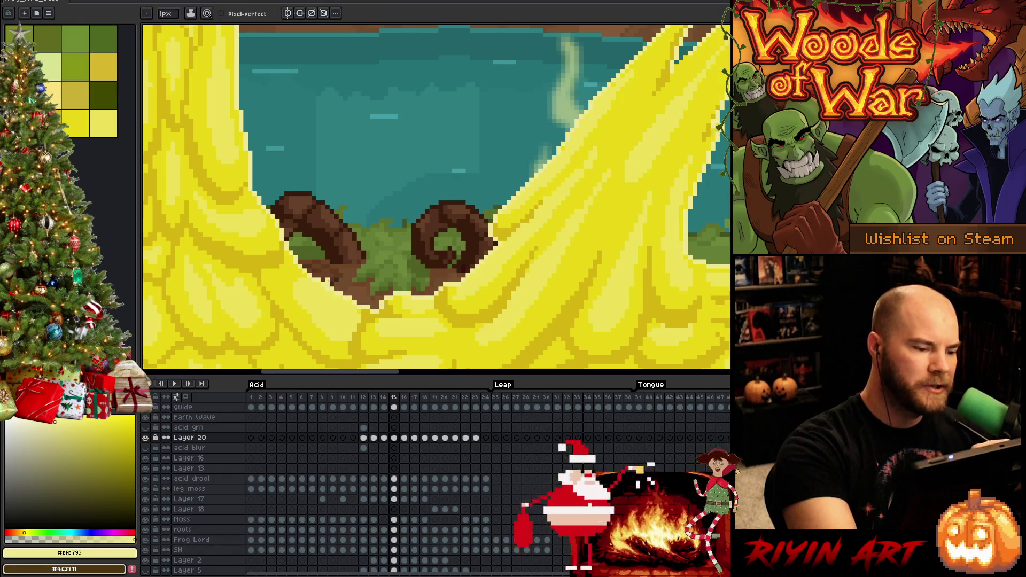
pyautogui.press('b')
pyautogui.press('e')
pyautogui.press('b')
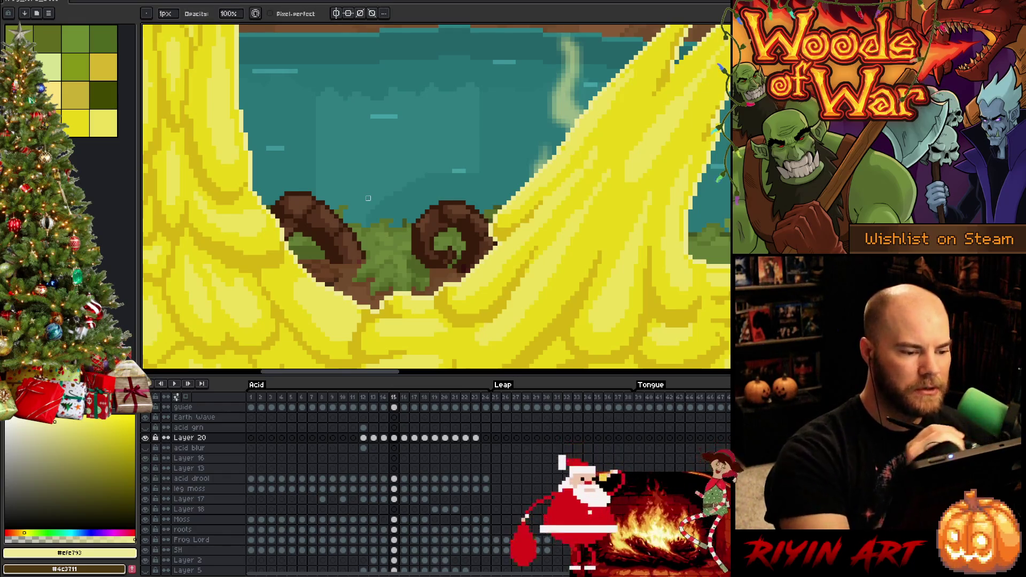
pyautogui.press('i')
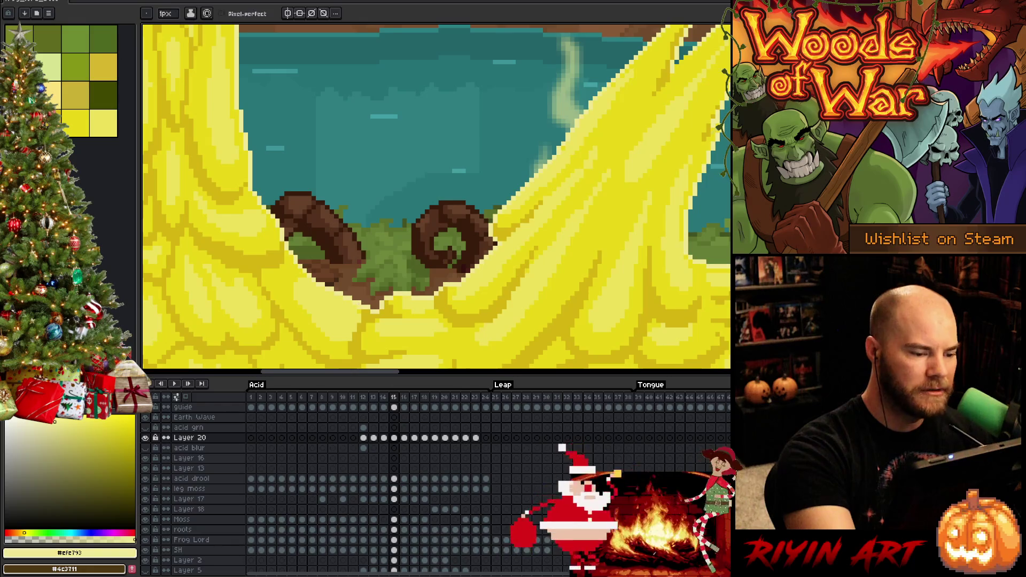
pyautogui.click(363, 307)
pyautogui.press('b')
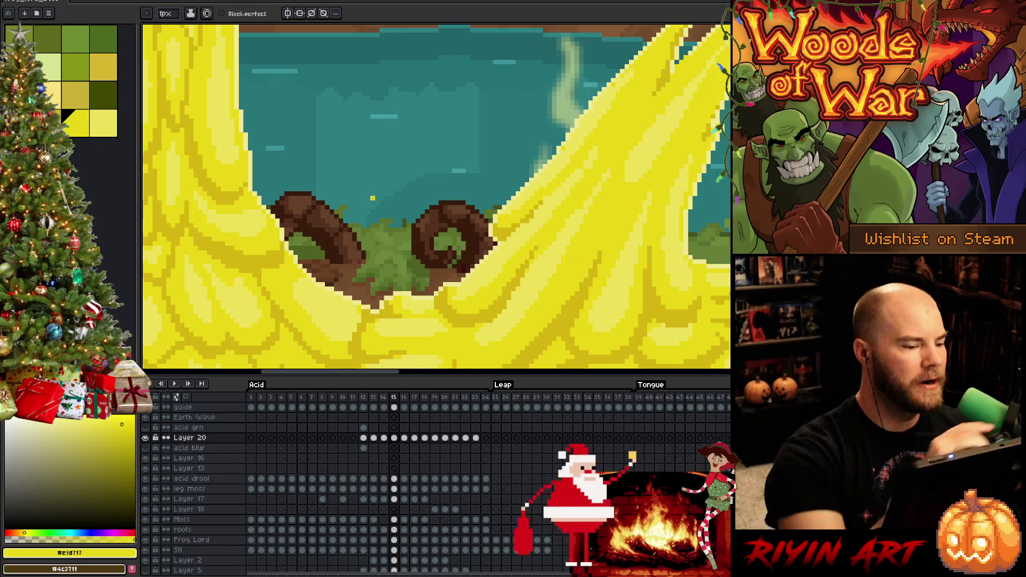
# - Shade with sampled pale yellow, erase stray pixels, and zoom out to check the whole scene
pyautogui.press('i')
pyautogui.click(297, 258)
pyautogui.press('b')
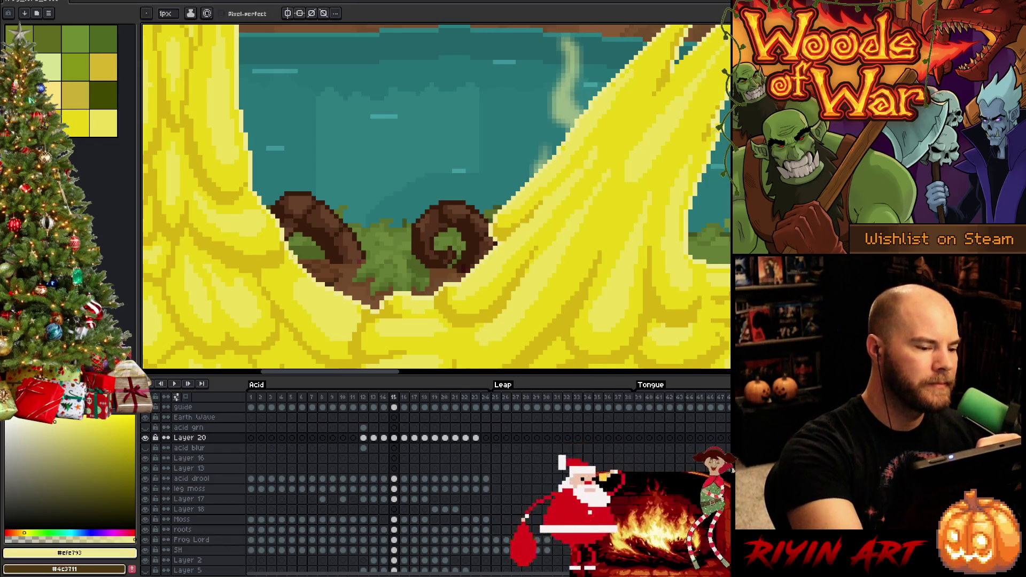
pyautogui.press('e')
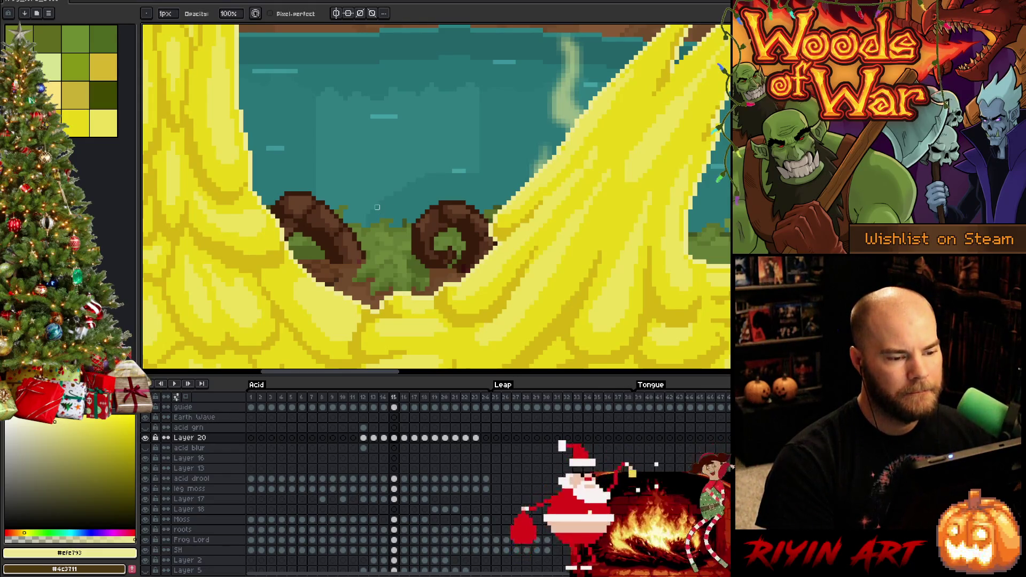
pyautogui.scroll(-3, 381, 208)
pyautogui.scroll(1, 368, 199)
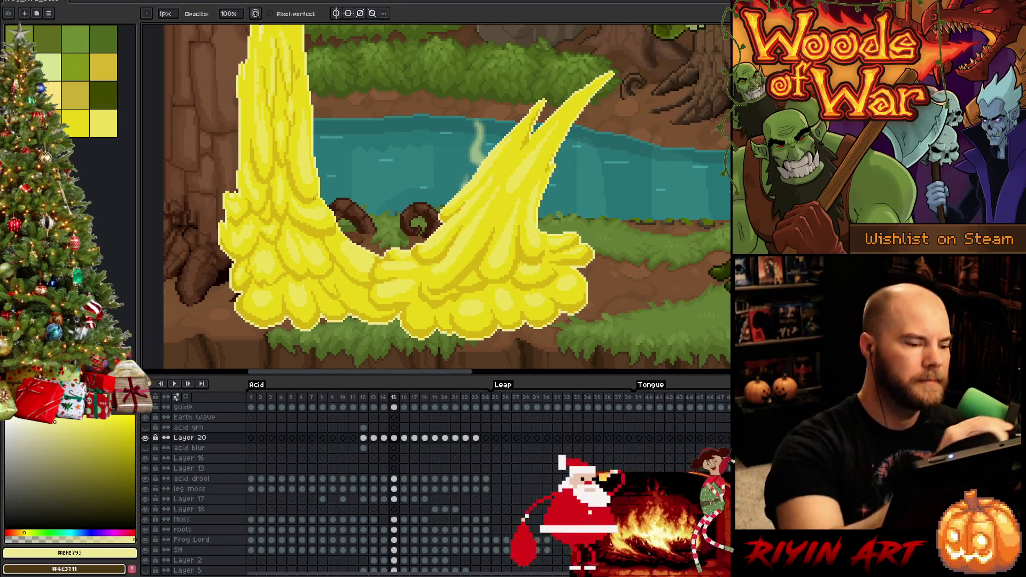
# - Shade the base bubbles with dark yellow #d6b511 and mid yellow #e9d717
pyautogui.press('i')
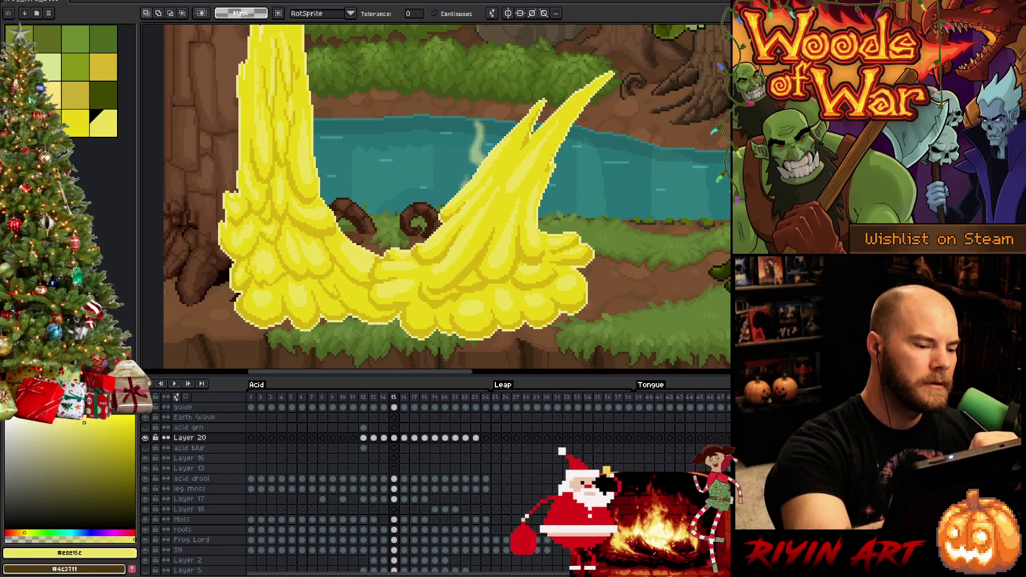
pyautogui.click(299, 224)
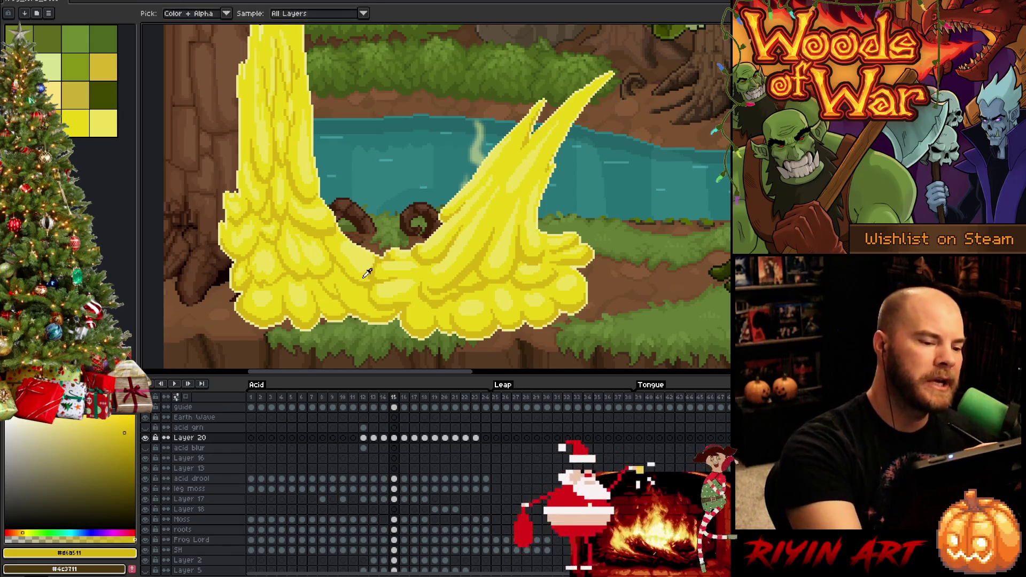
pyautogui.click(74, 123)
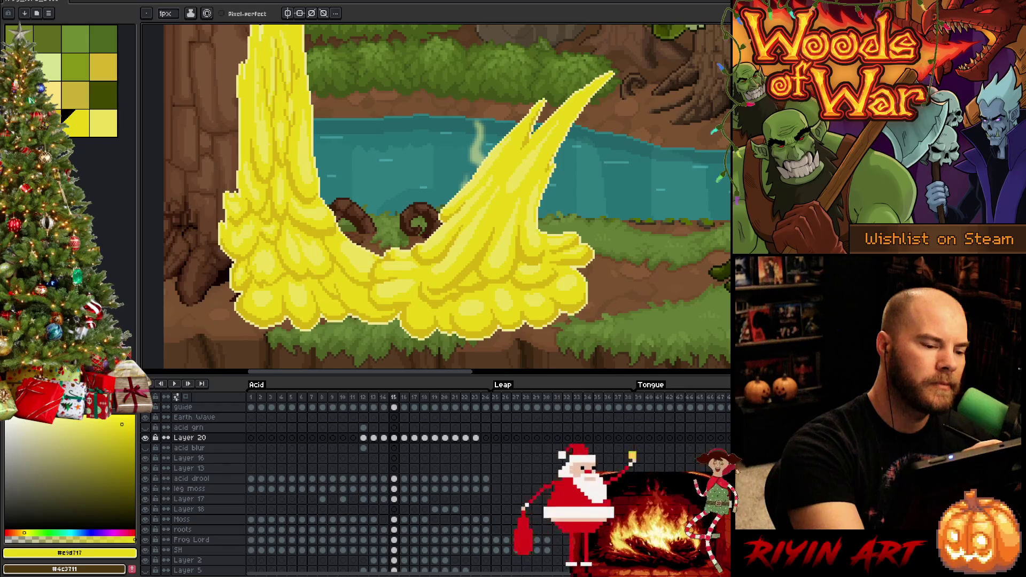
pyautogui.keyDown('alt'); pyautogui.click(374, 276); pyautogui.keyUp('alt')
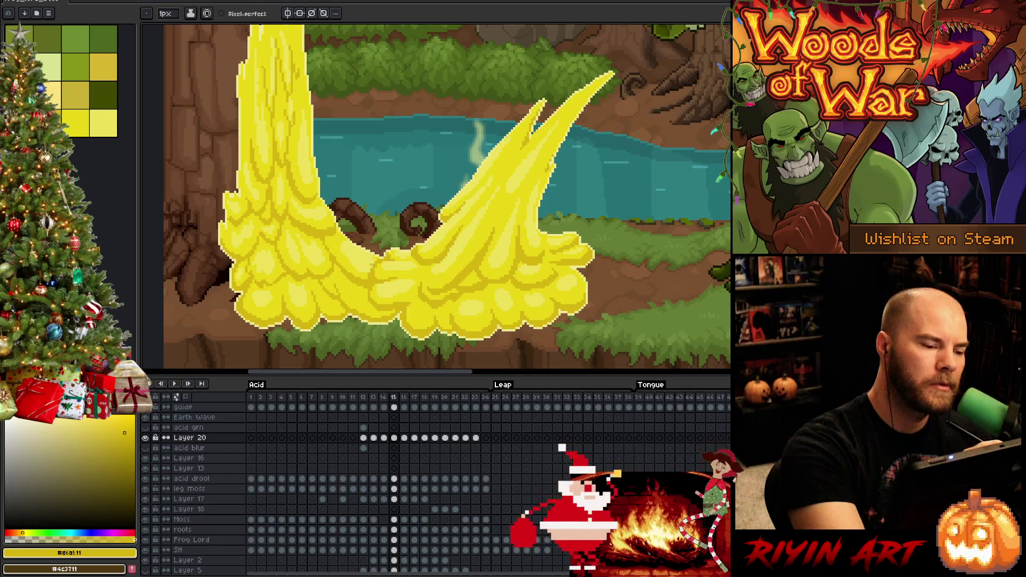
pyautogui.keyDown('alt'); pyautogui.click(373, 289); pyautogui.keyUp('alt')
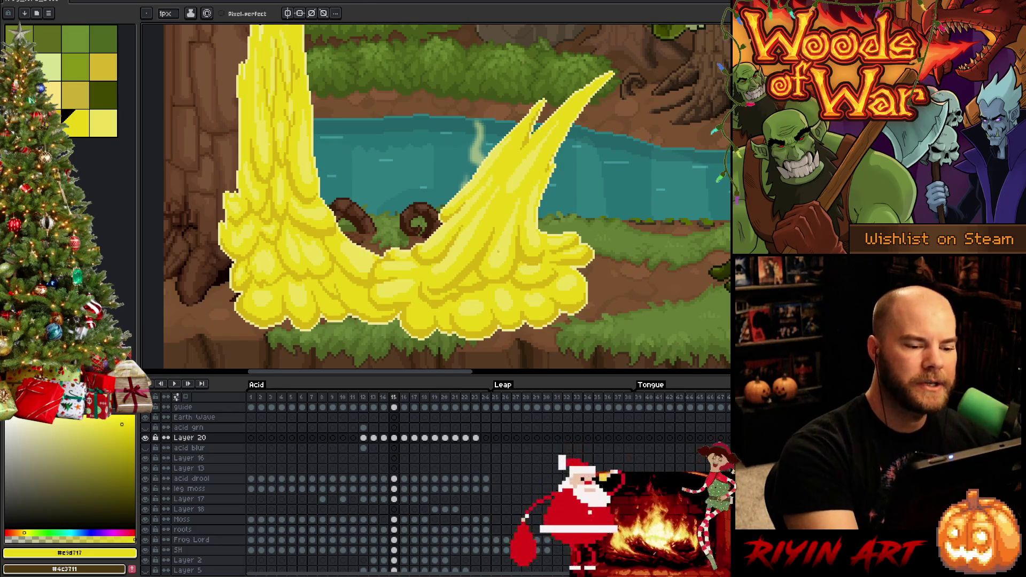
# - Alternate light yellow #ede15c highlights with dark and mid yellow on the bubble lobes
pyautogui.keyDown('alt'); pyautogui.click(467, 239); pyautogui.keyUp('alt')
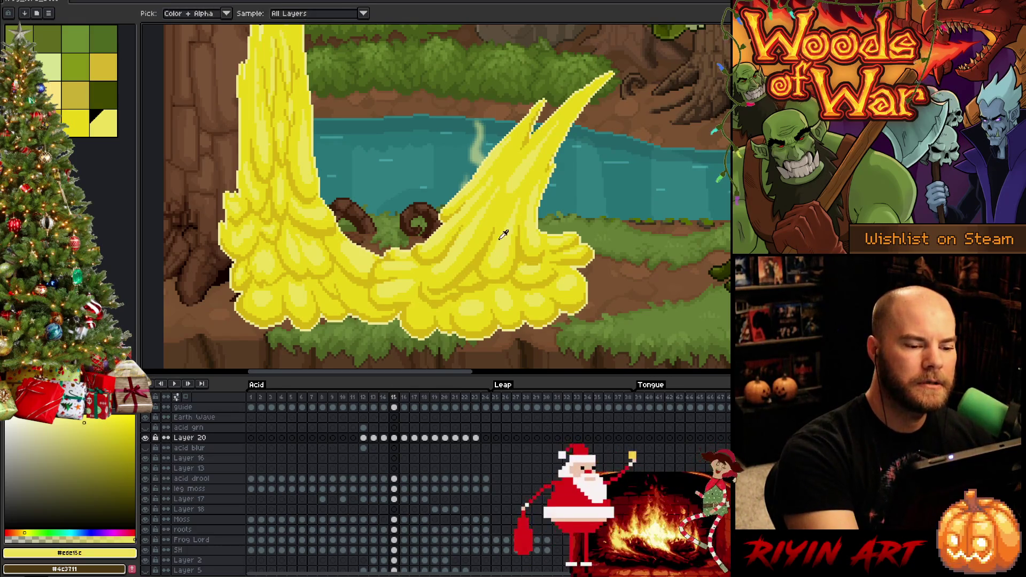
pyautogui.keyDown('alt'); pyautogui.click(427, 283); pyautogui.keyUp('alt')
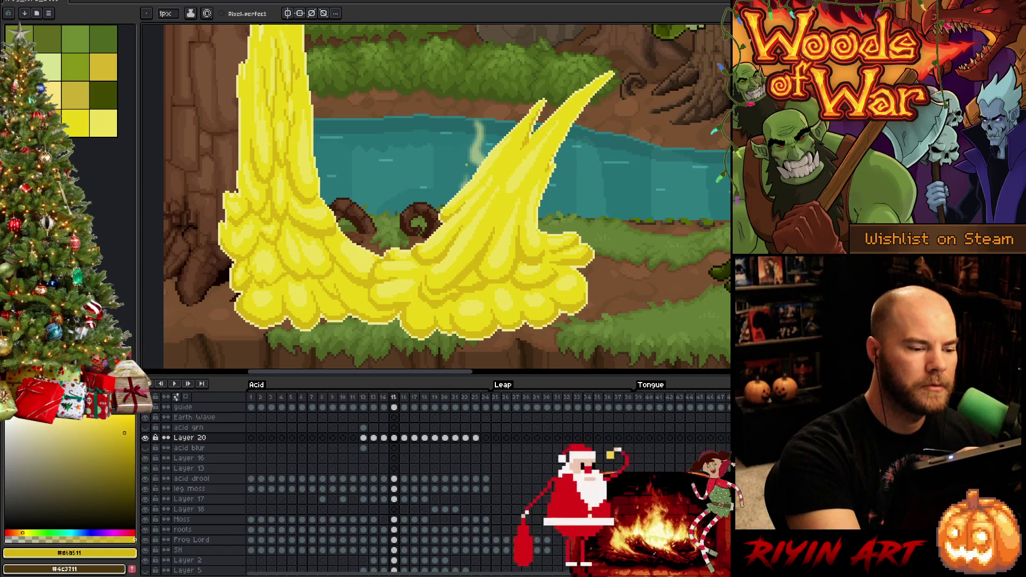
pyautogui.keyDown('alt'); pyautogui.click(447, 261); pyautogui.keyUp('alt')
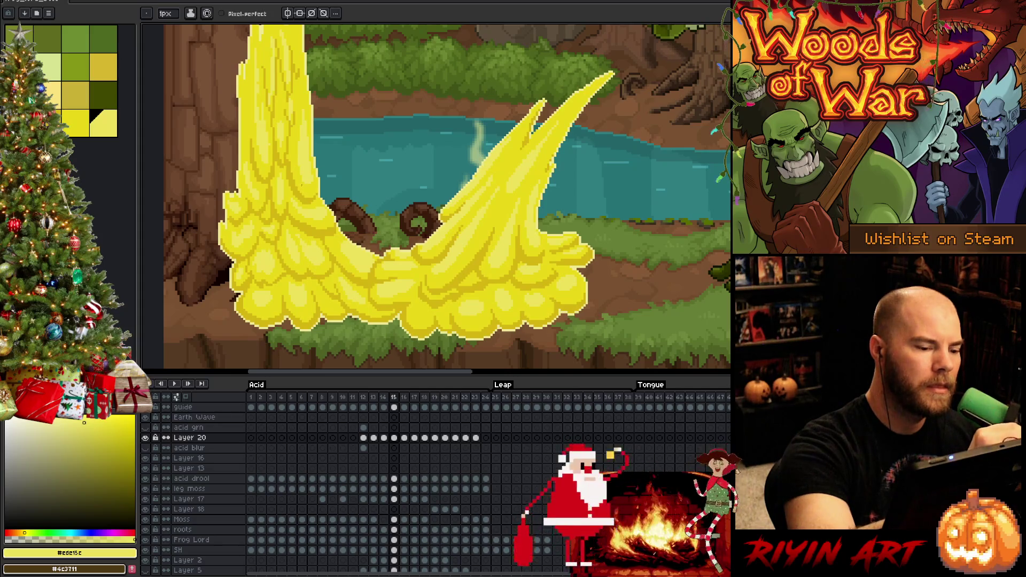
pyautogui.keyDown('alt'); pyautogui.click(448, 261); pyautogui.keyUp('alt')
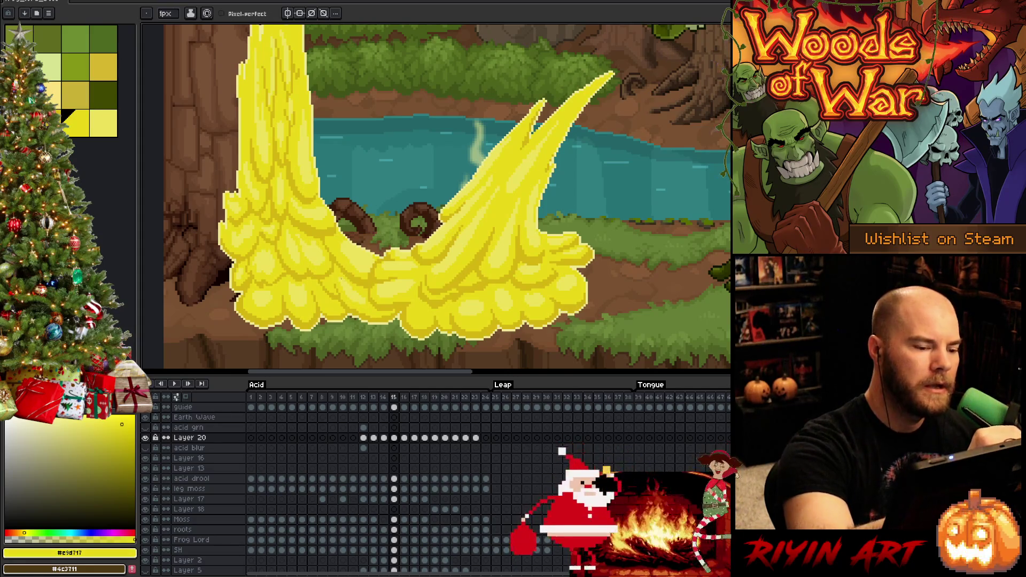
pyautogui.keyDown('alt'); pyautogui.click(361, 294); pyautogui.keyUp('alt')
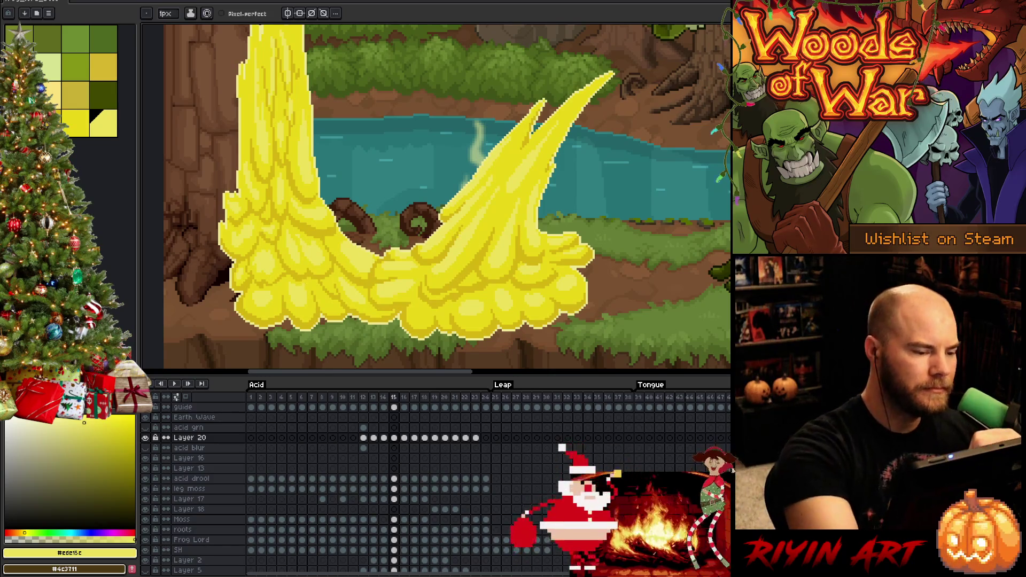
pyautogui.click(75, 123)
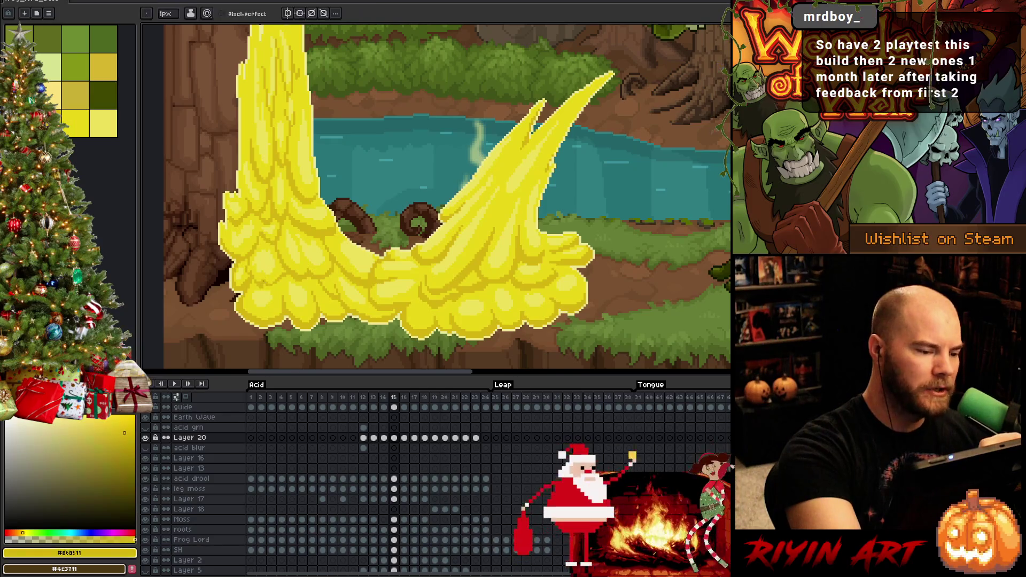
# - Pan slightly and pencil mid-yellow and light-yellow highlights onto the splash's bubbles
pyautogui.moveTo(410, 267)
pyautogui.mouseDown()
pyautogui.moveTo(417, 303)
pyautogui.moveTo(424, 234)
pyautogui.mouseUp()
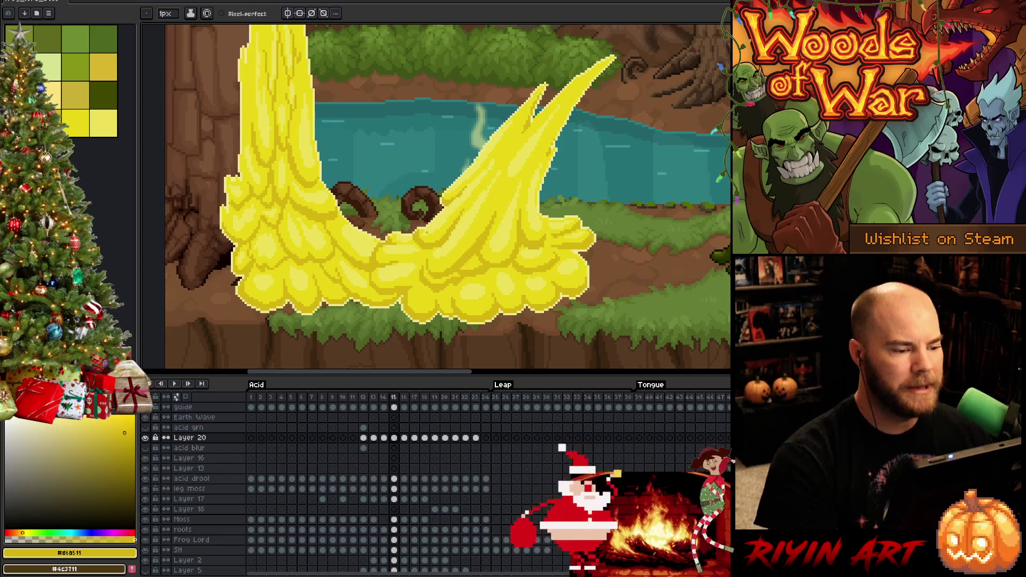
pyautogui.keyDown('alt'); pyautogui.click(424, 234); pyautogui.keyUp('alt')
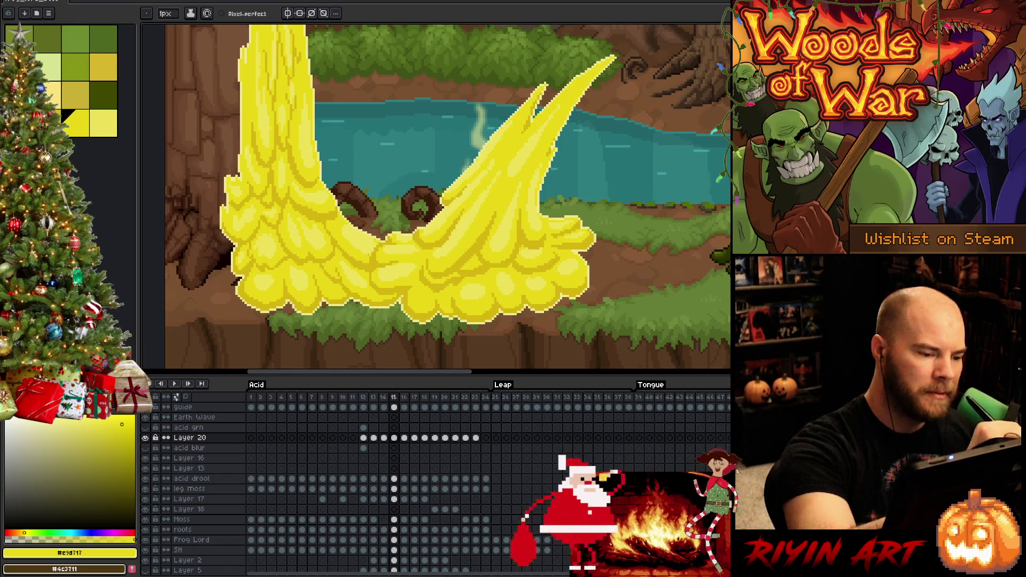
pyautogui.keyDown('alt'); pyautogui.click(424, 235); pyautogui.keyUp('alt')
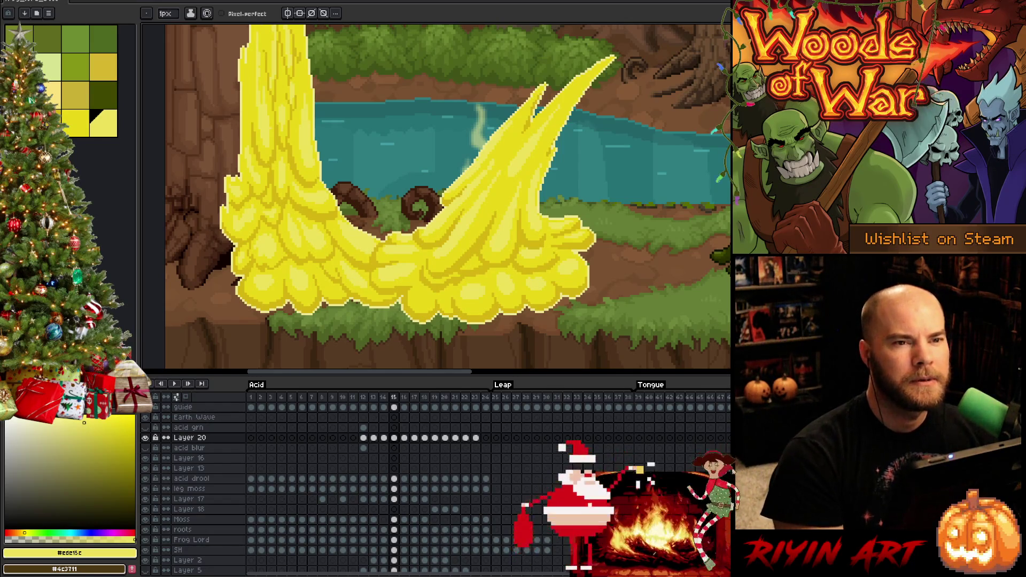
# - Add more yellow drip and bubble detail to the splash with the pencil
pyautogui.press('v')
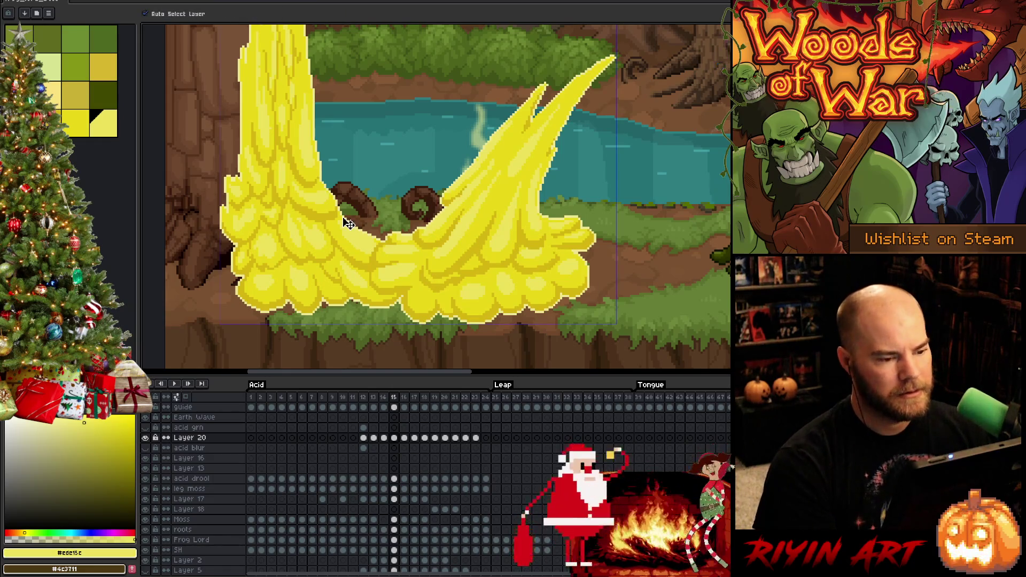
pyautogui.rightClick(517, 252)
pyautogui.press('b')
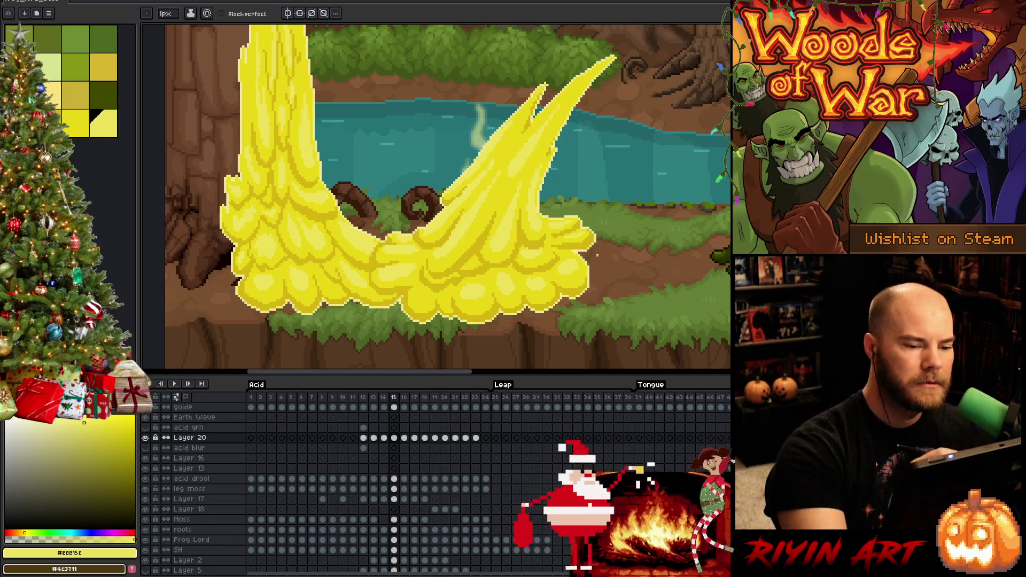
# - Pan up to reveal the left acid column's top and pick the mid yellow
pyautogui.press('h')
pyautogui.moveTo(540, 254); pyautogui.dragTo(517, 291)
pyautogui.moveTo(541, 209); pyautogui.dragTo(490, 245)
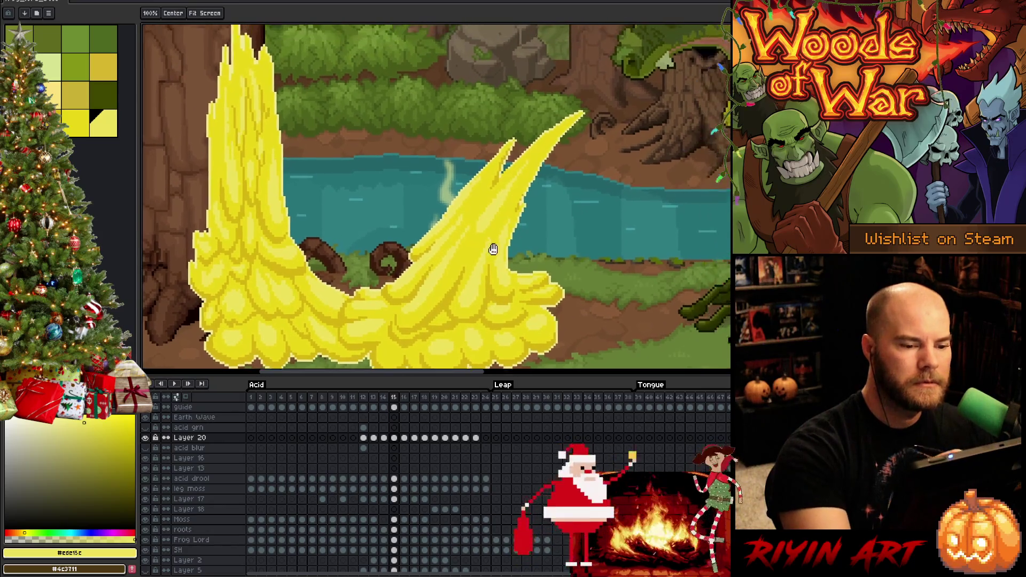
pyautogui.moveTo(513, 184); pyautogui.dragTo(497, 201)
pyautogui.press('b')
pyautogui.keyDown('alt'); pyautogui.click(494, 222); pyautogui.keyUp('alt')
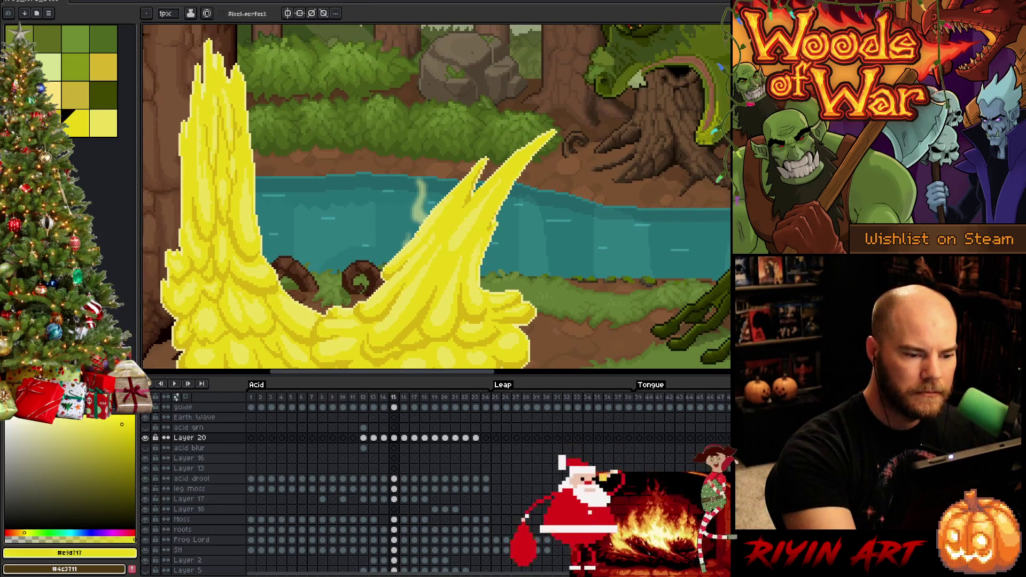